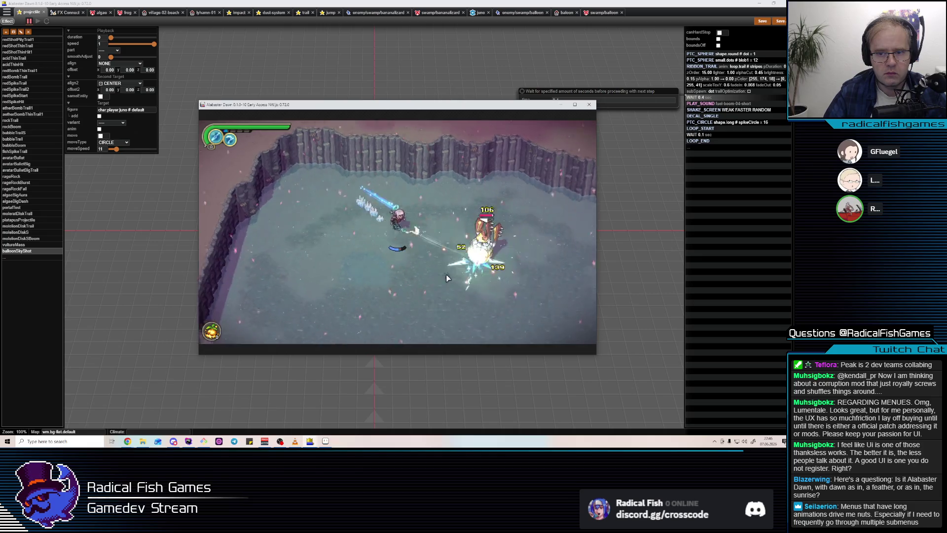
- Fight the balloon enemy with melee slashes and ice shots, dodging its slam, until the encounter restarts
left_click(446, 275)
left_click(393, 242)
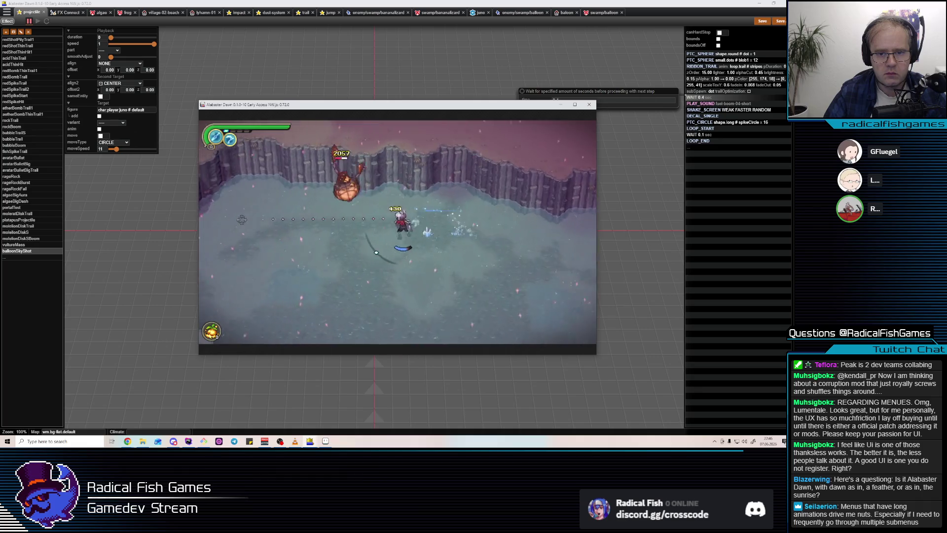
left_click(428, 154)
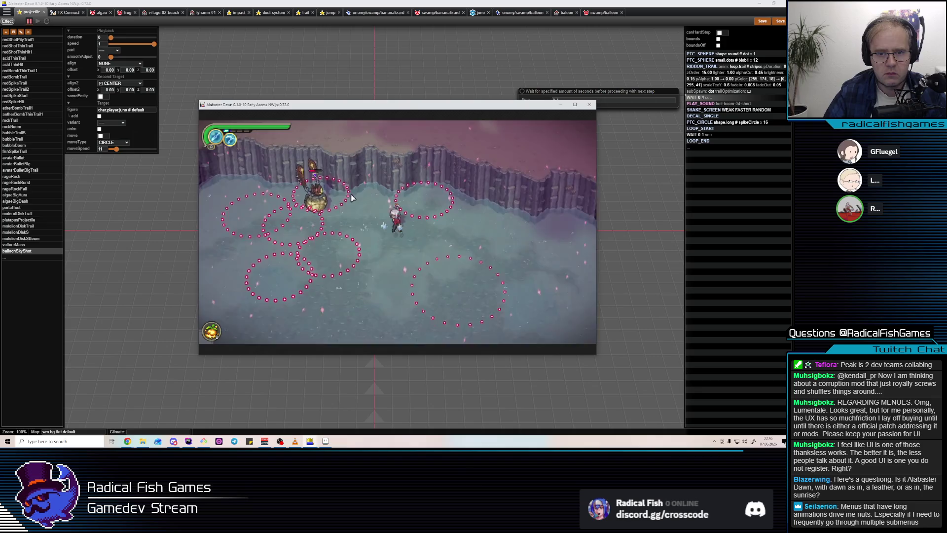
left_click(456, 191)
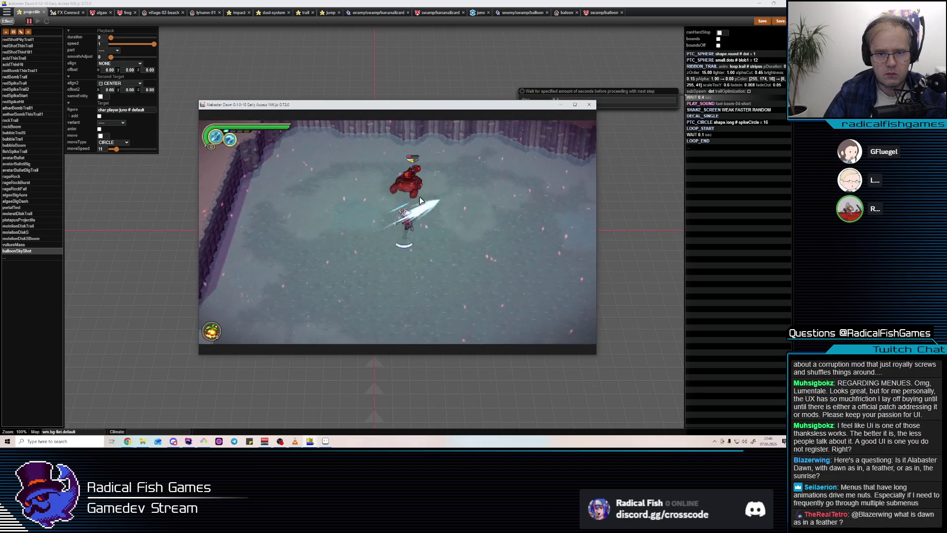
left_click(419, 196)
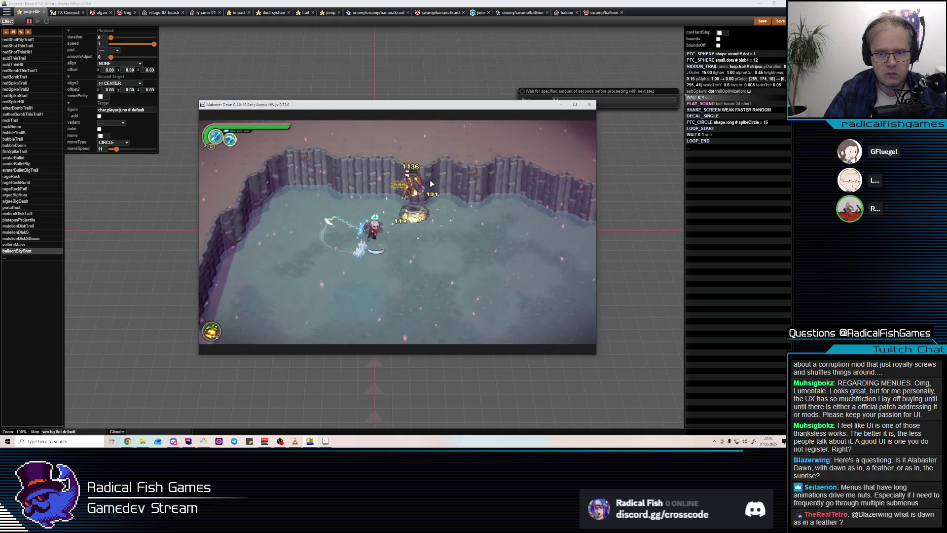
left_click(429, 185)
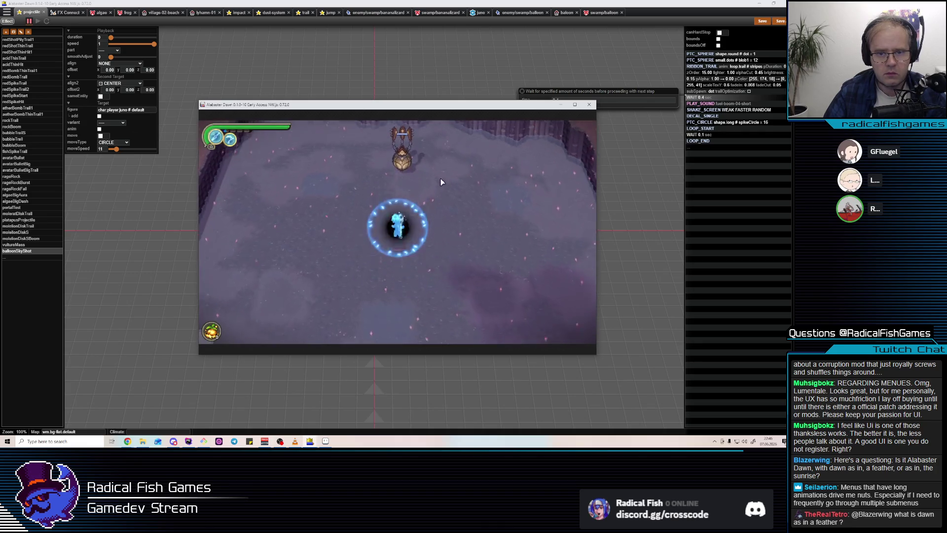
left_click(436, 193)
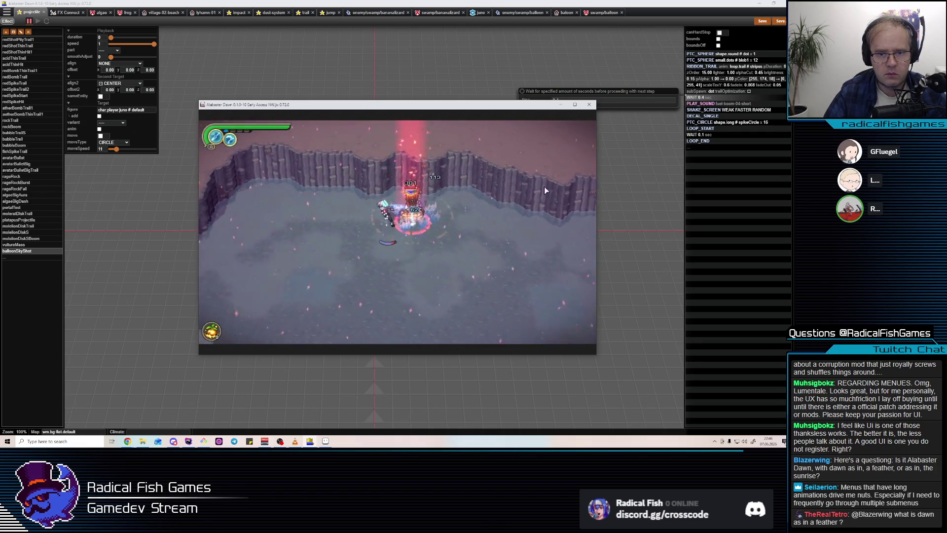
key("a")
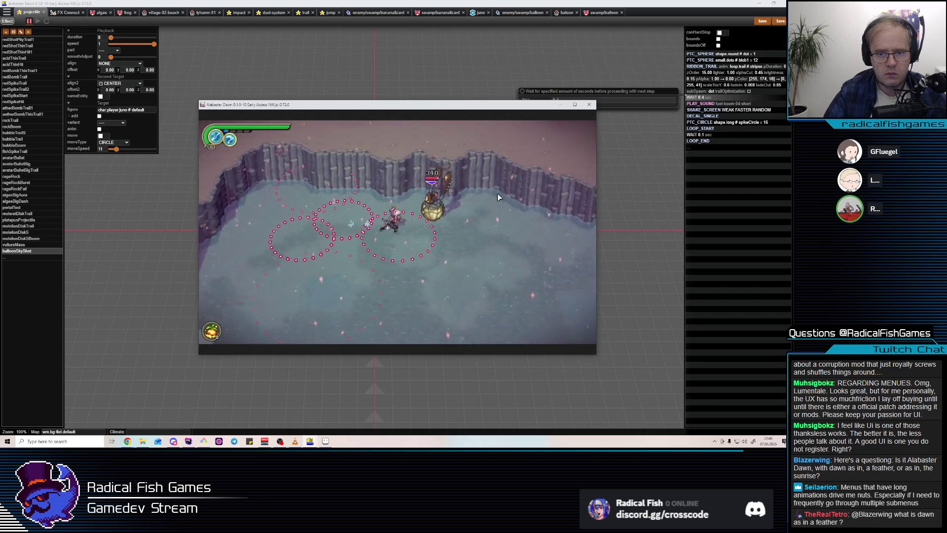
left_click(397, 207)
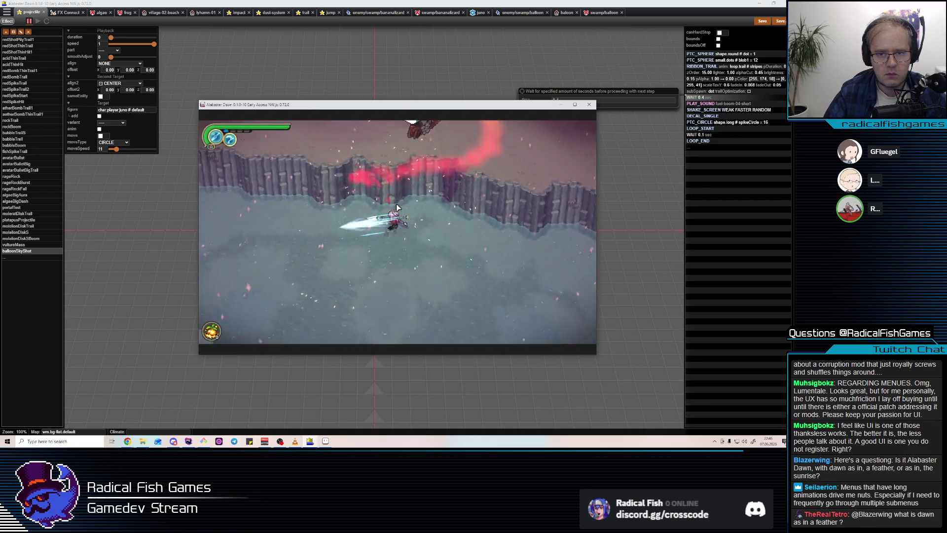
left_click(365, 220)
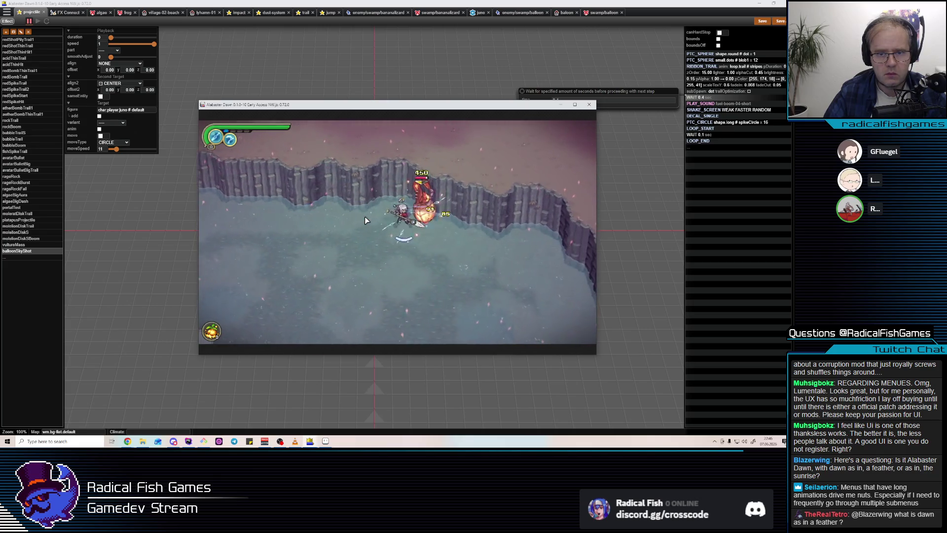
left_click(365, 220)
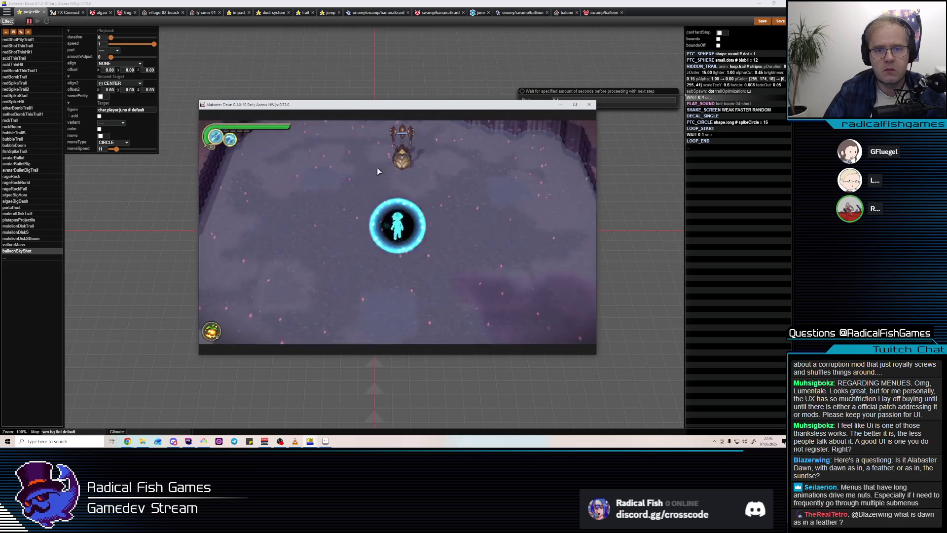
- Dodge in the fight, open the PLAY_SOUND step's 'Plays a sound' settings, then return to the game test
key("w")
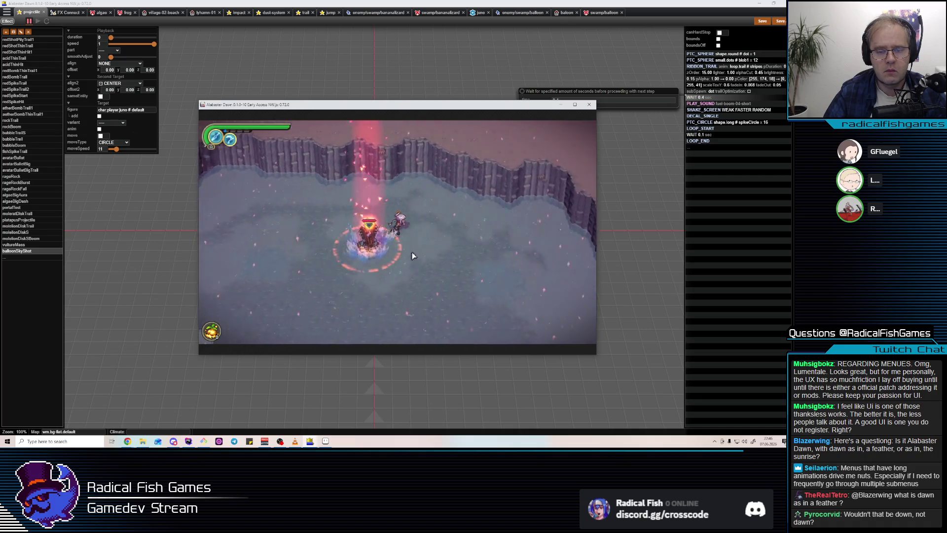
key("a")
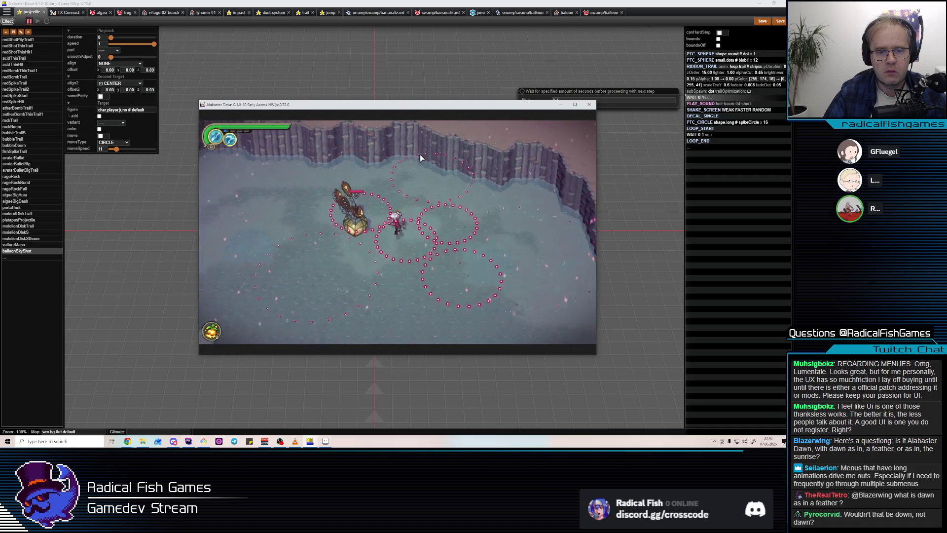
left_click(589, 105)
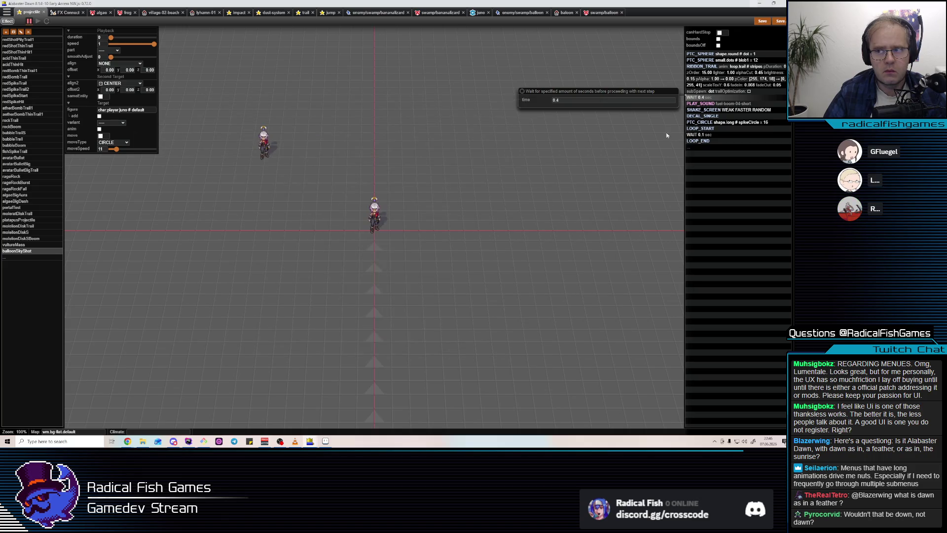
left_click(730, 104)
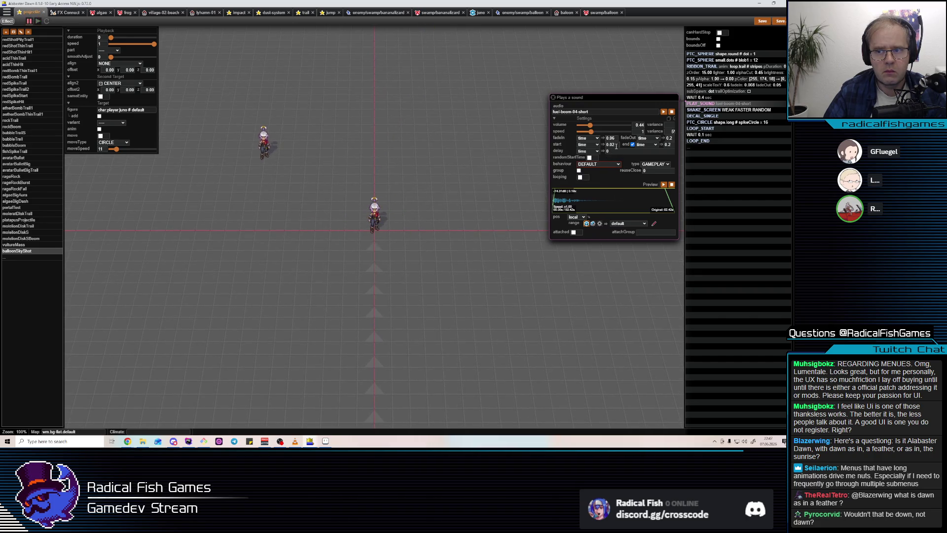
left_click(768, 23)
key("alt+Tab")
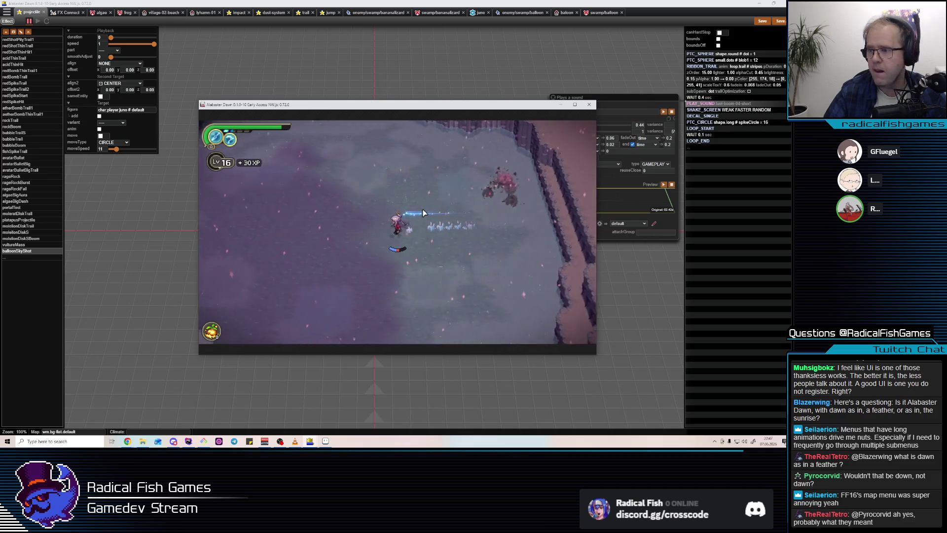
- Close the game test window with Escape, back to the fx-boom-04-short sound settings
key("Escape")
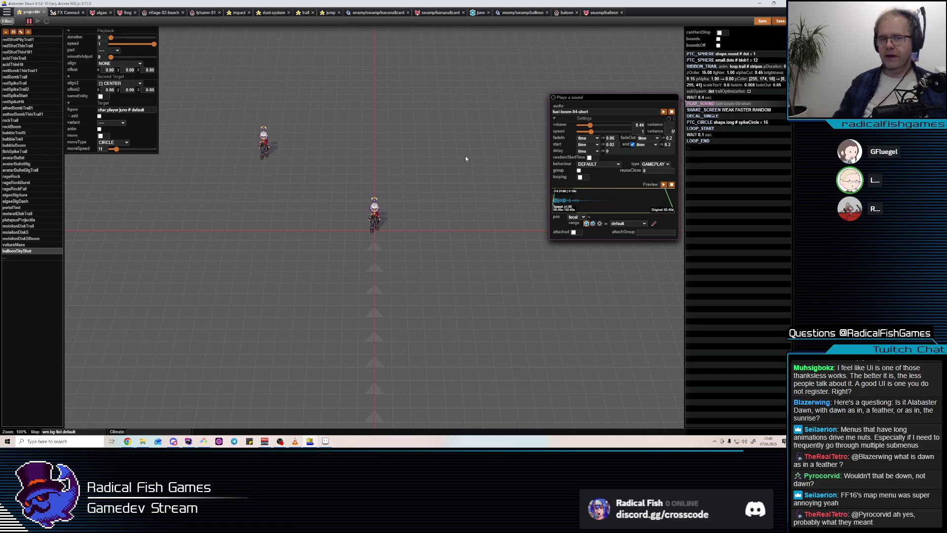
- Bring the game test forward and move around the balloon enemy, throwing a ball and hitting it
key("alt+Tab")
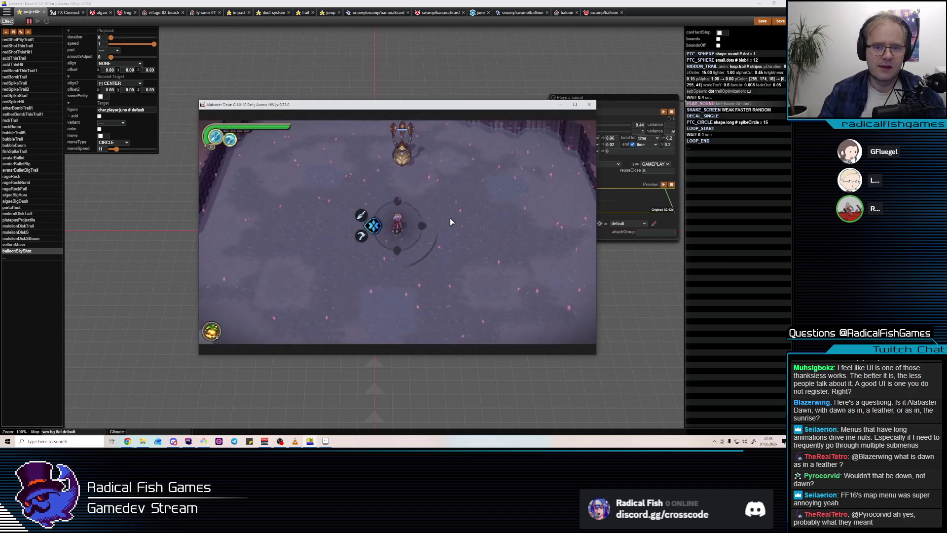
key("a")
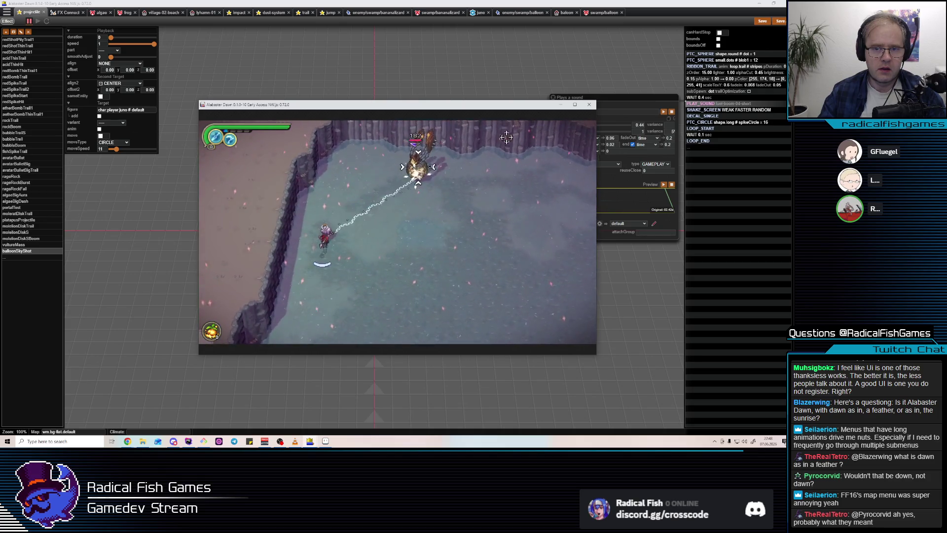
key("d")
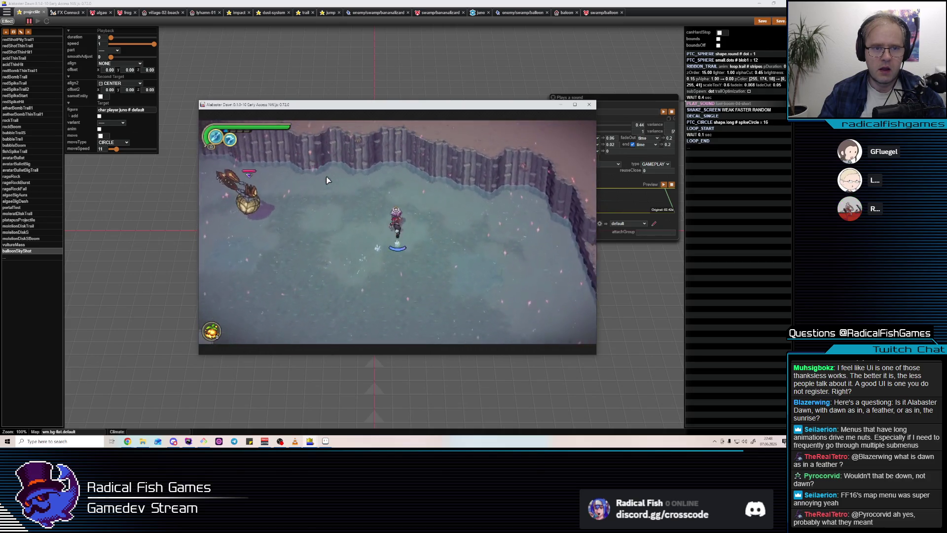
key("w")
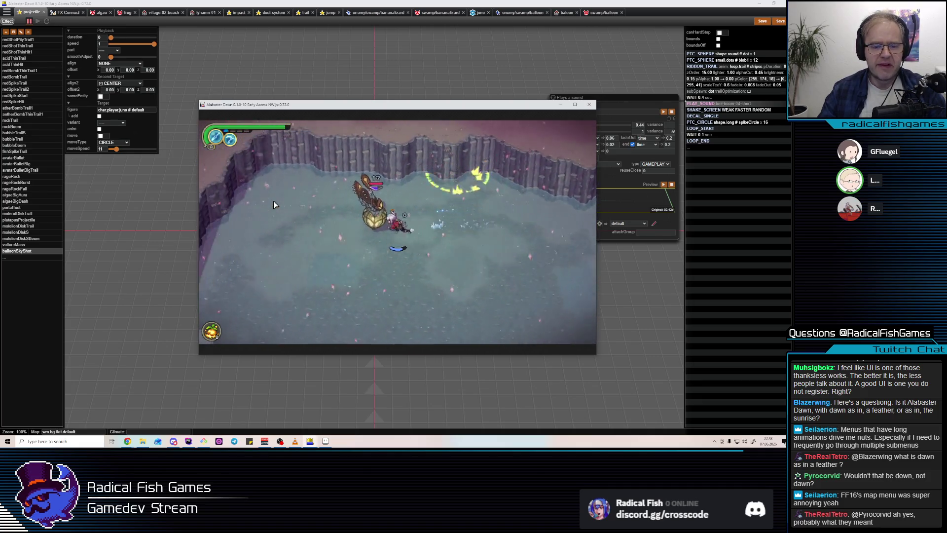
key("a")
key("d")
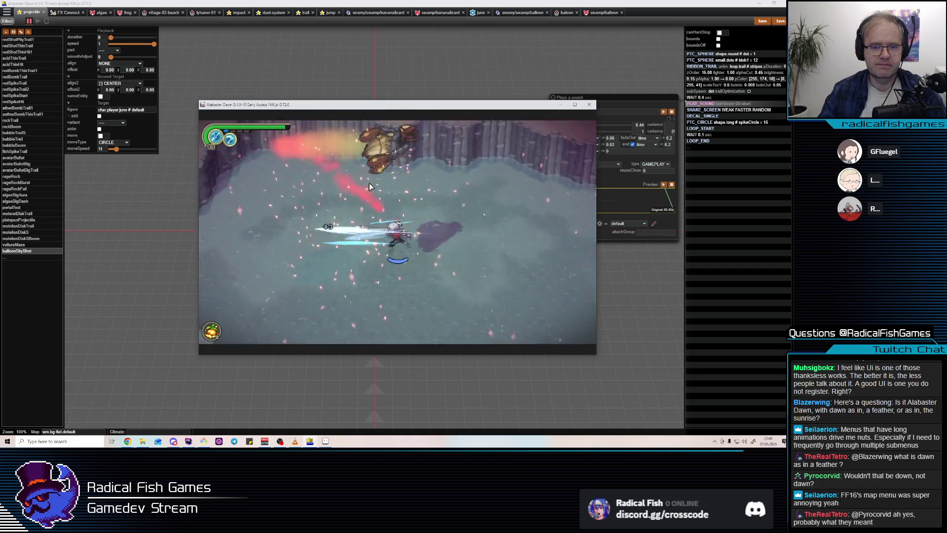
left_click(591, 127)
key("w")
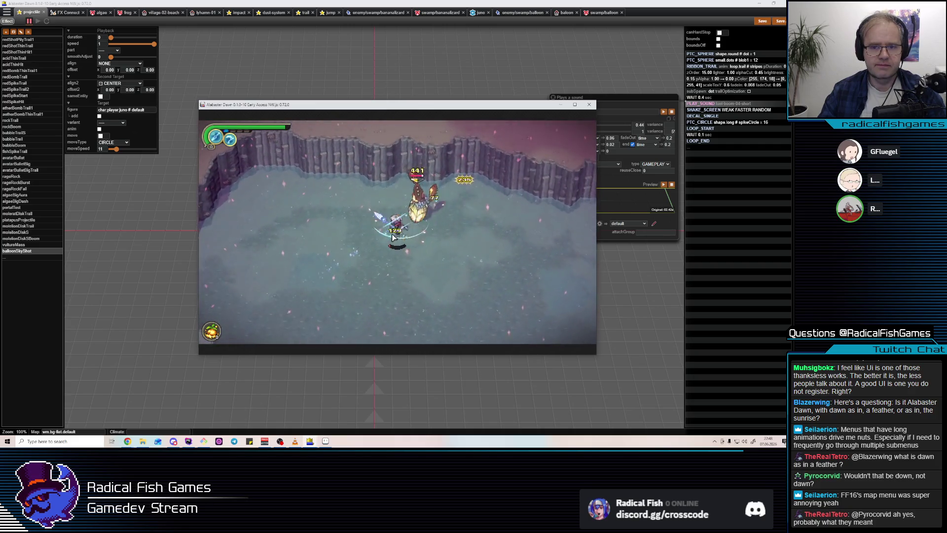
left_click(393, 238)
key("s")
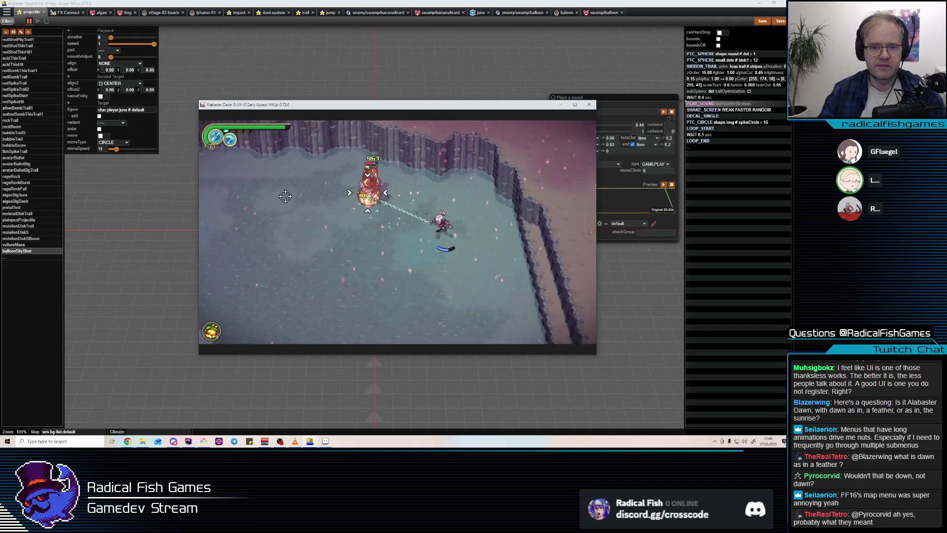
key("w")
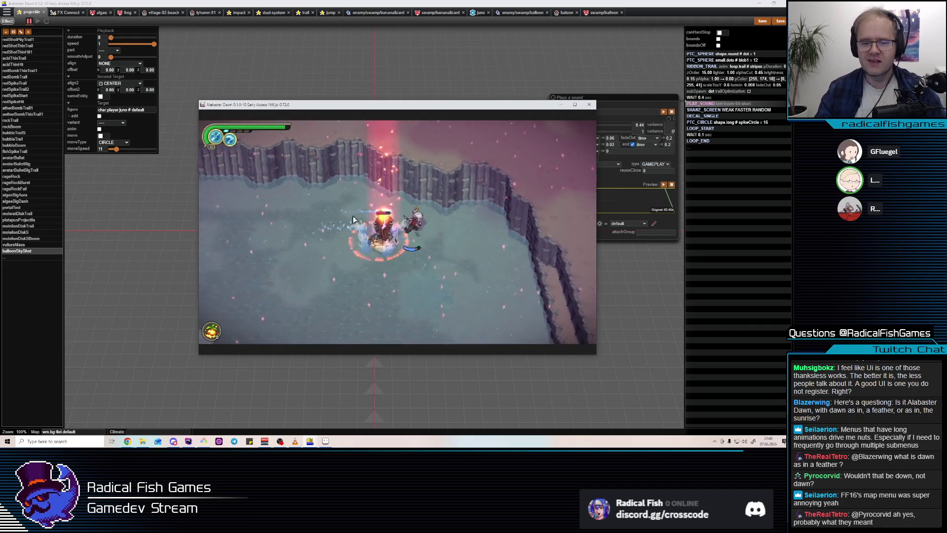
left_click(333, 185)
- Keep dashing and attacking the balloon enemy, then close the test window with Alt+F4
key("a")
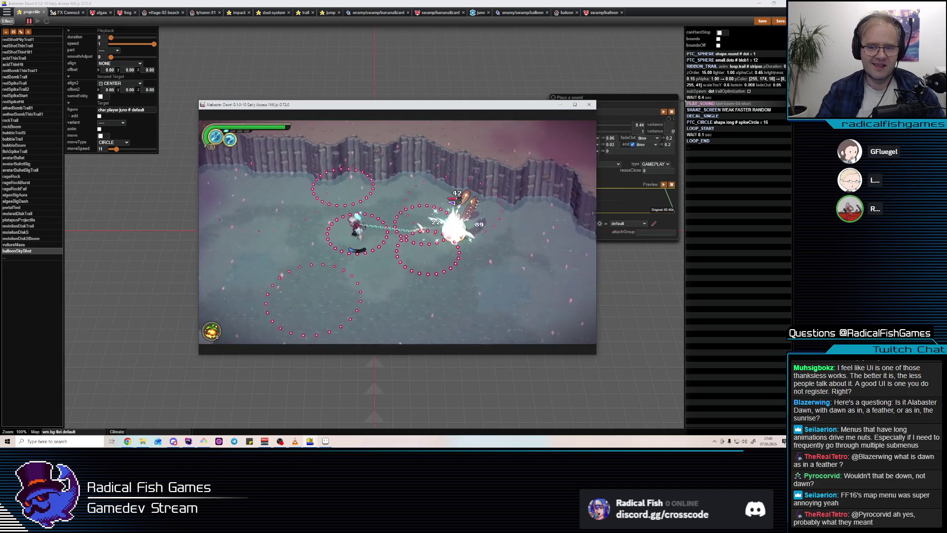
key("d")
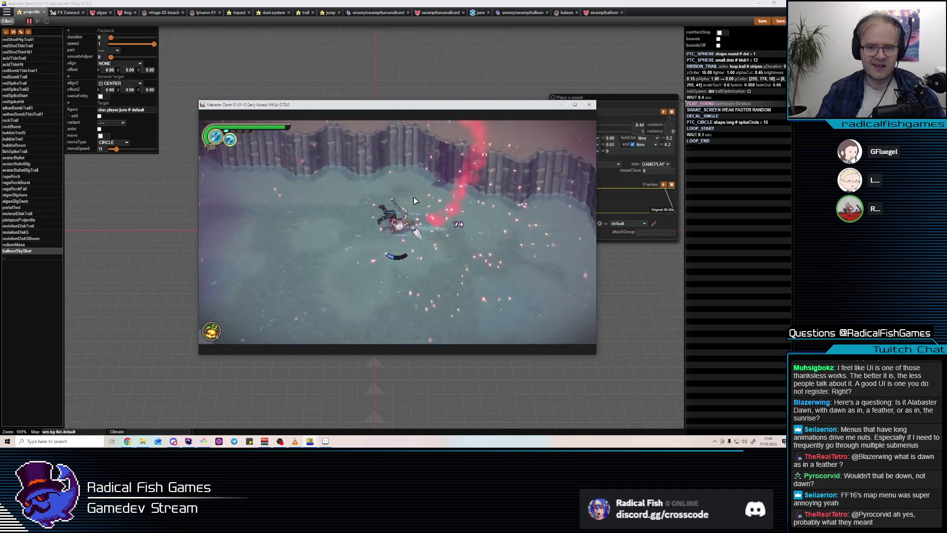
key("a")
left_click(413, 200)
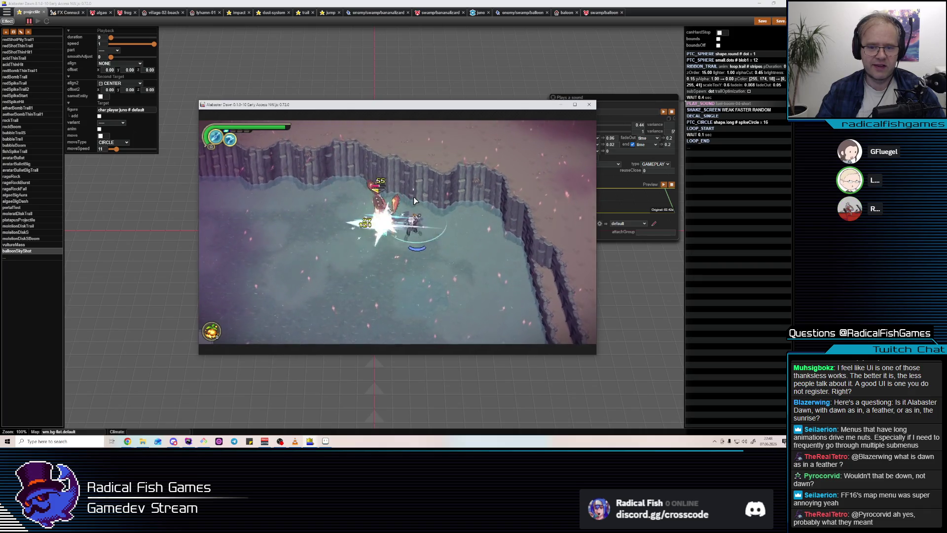
key("s")
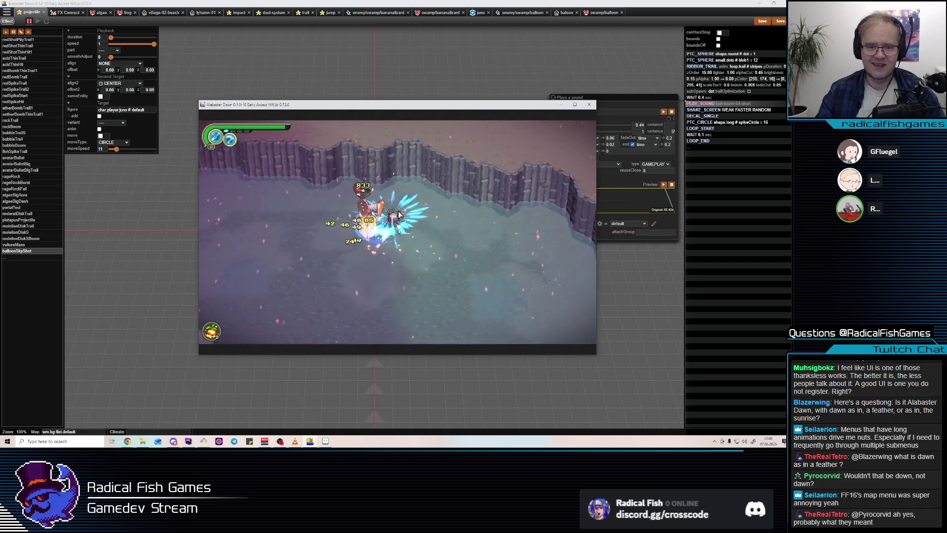
left_click(302, 223)
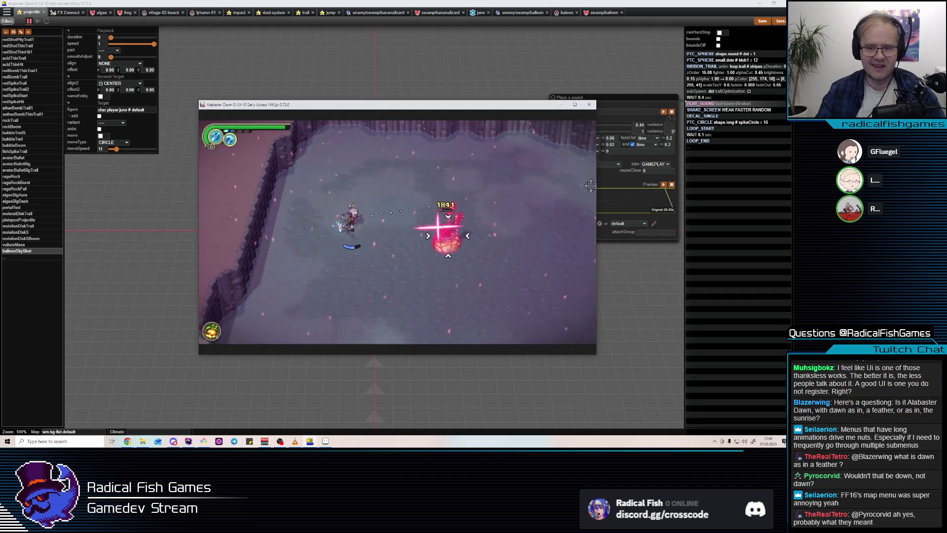
left_click(578, 182)
key("d")
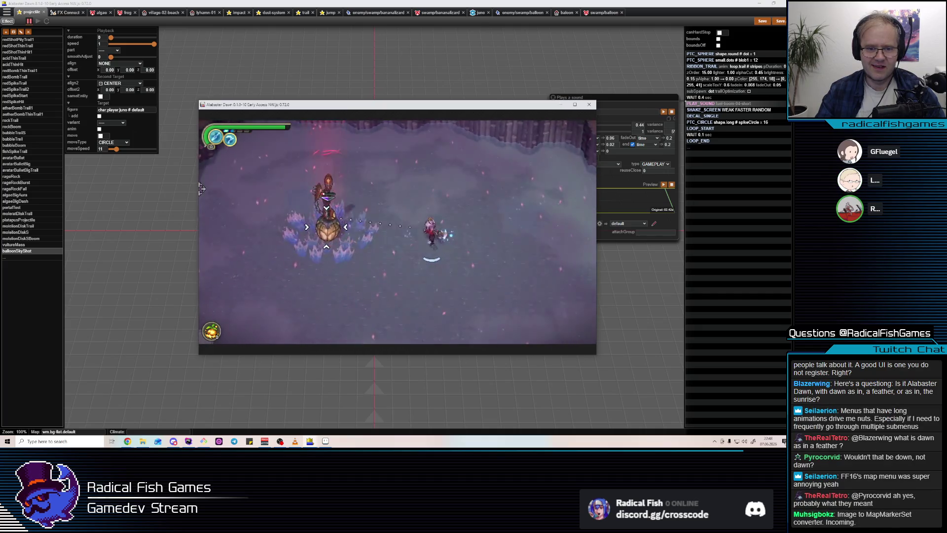
key("a")
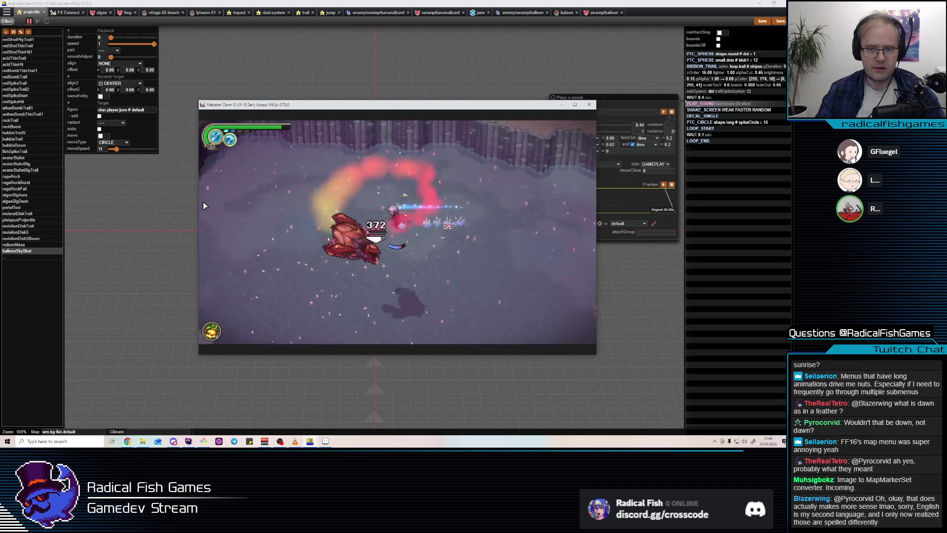
left_click(441, 218)
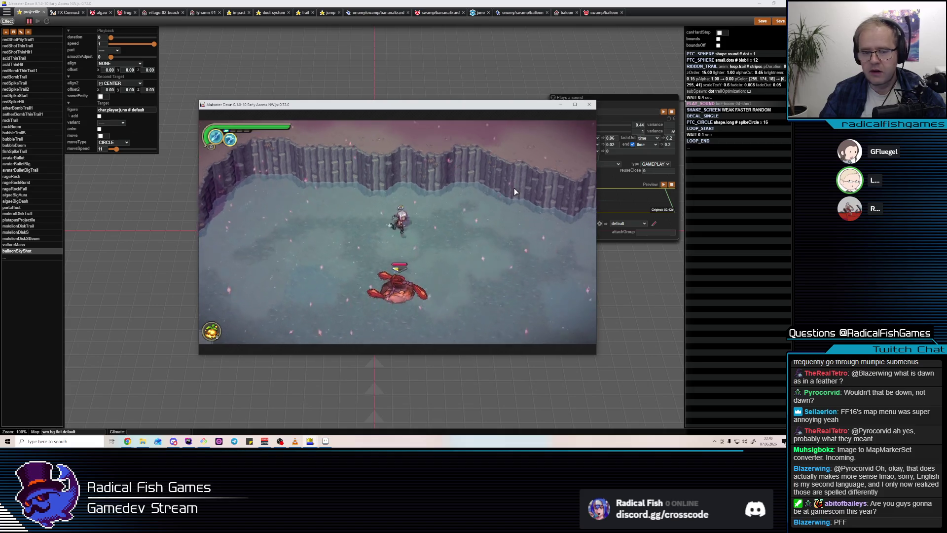
key("alt+F4")
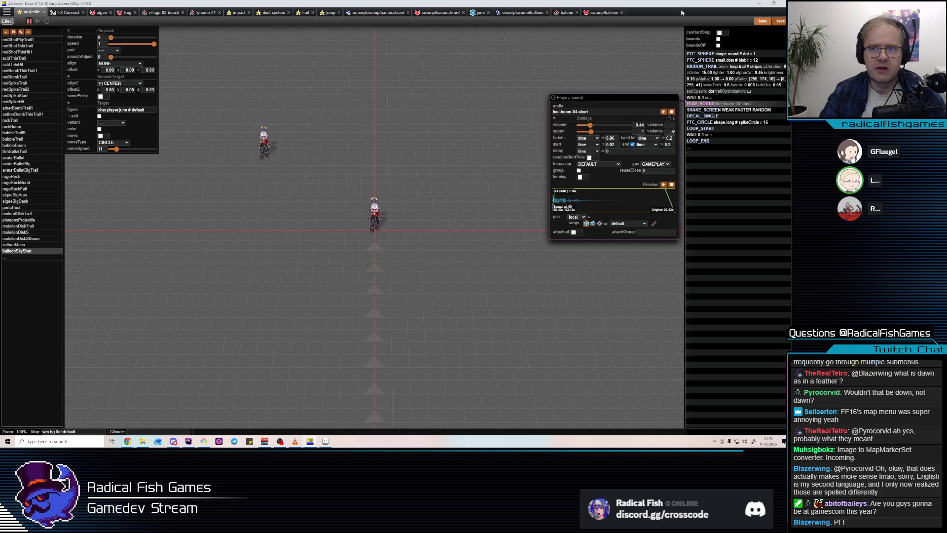
- Check the swamp/bananalizard Parts and Trackers views, then open the swamp/balloon actions showing endWeak
left_click(419, 12)
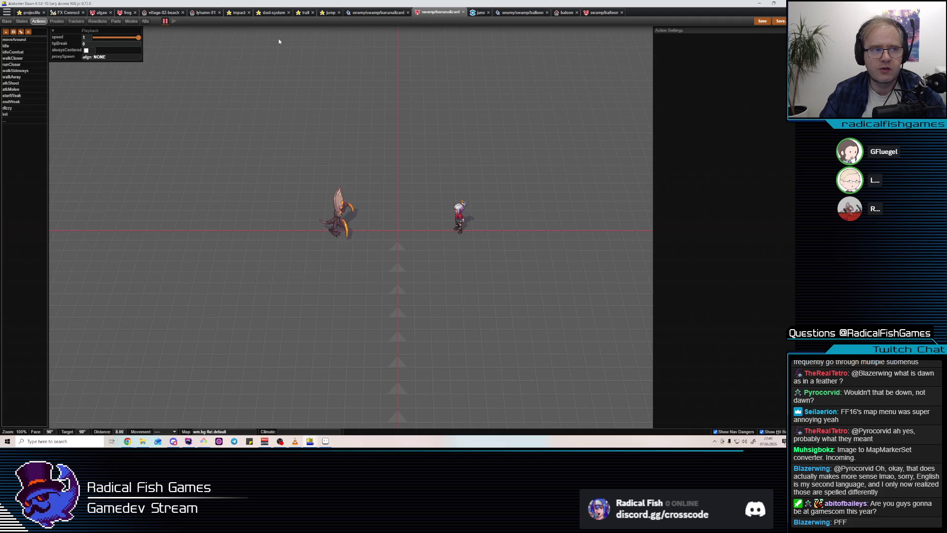
left_click(114, 22)
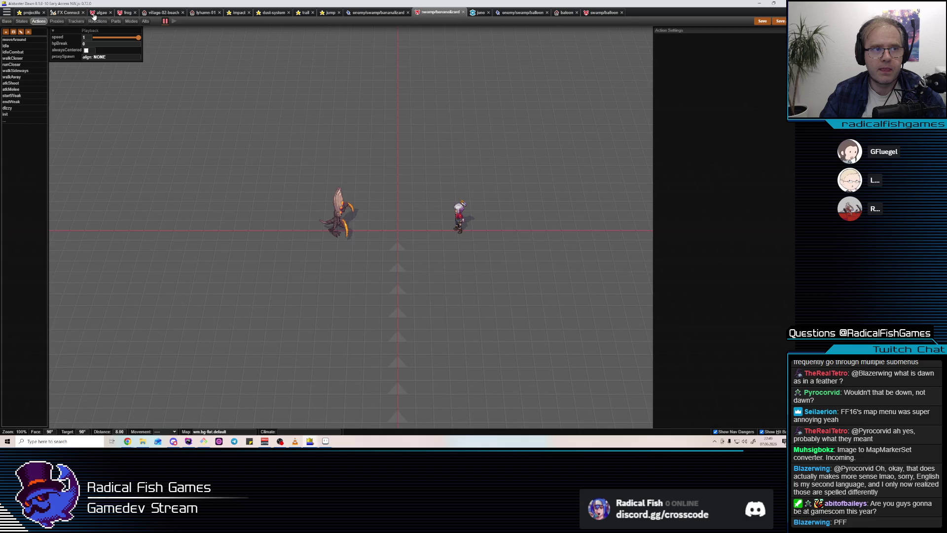
left_click(76, 21)
left_click(446, 12)
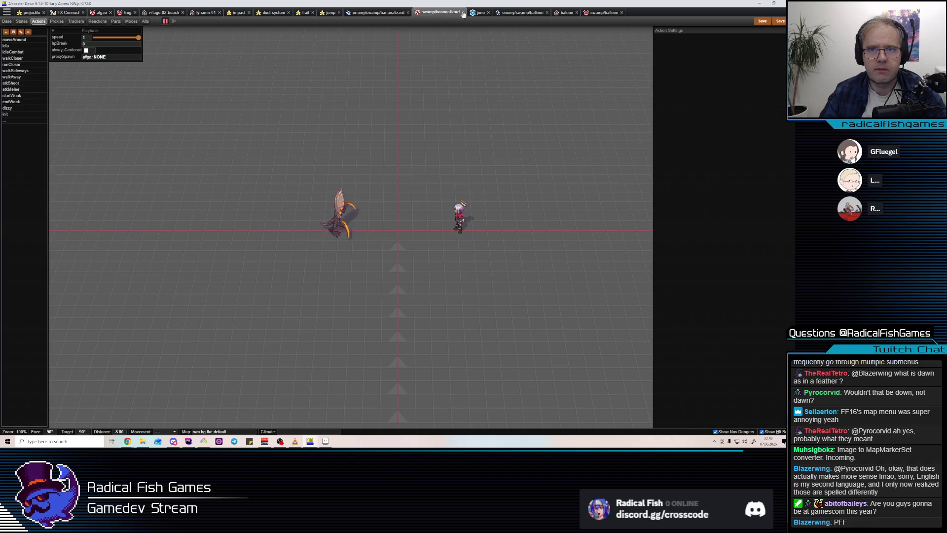
left_click(603, 13)
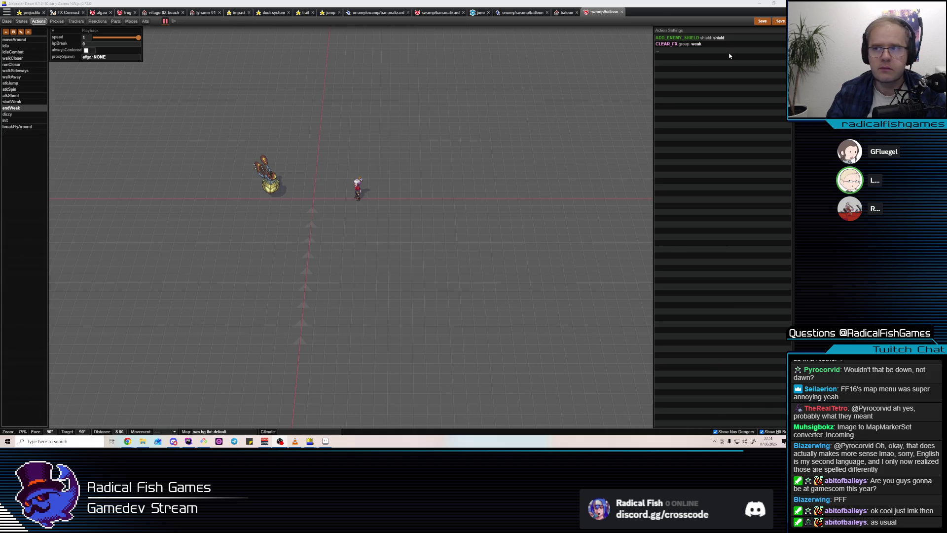
- Return to the balloon's action editor and view the endWeak, then startWeak steps
left_click(562, 12)
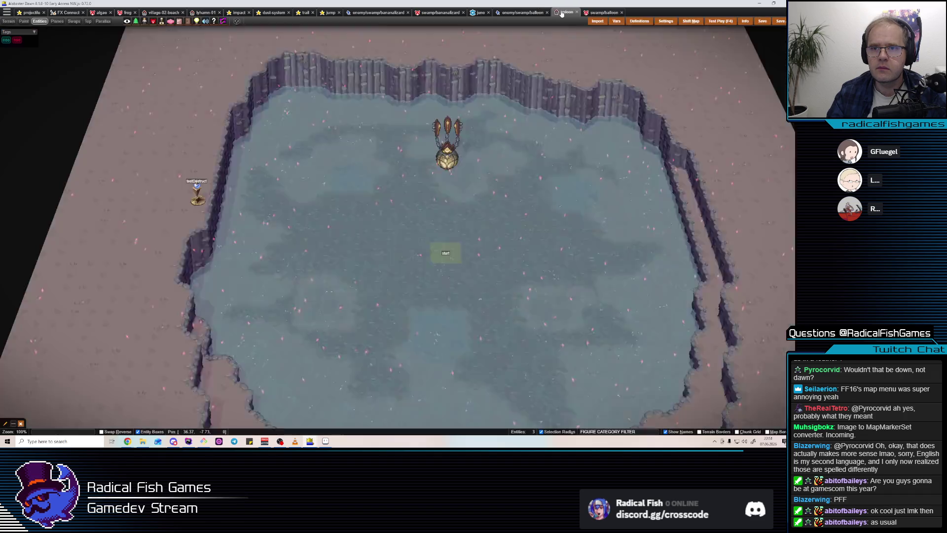
key("ctrl+Tab")
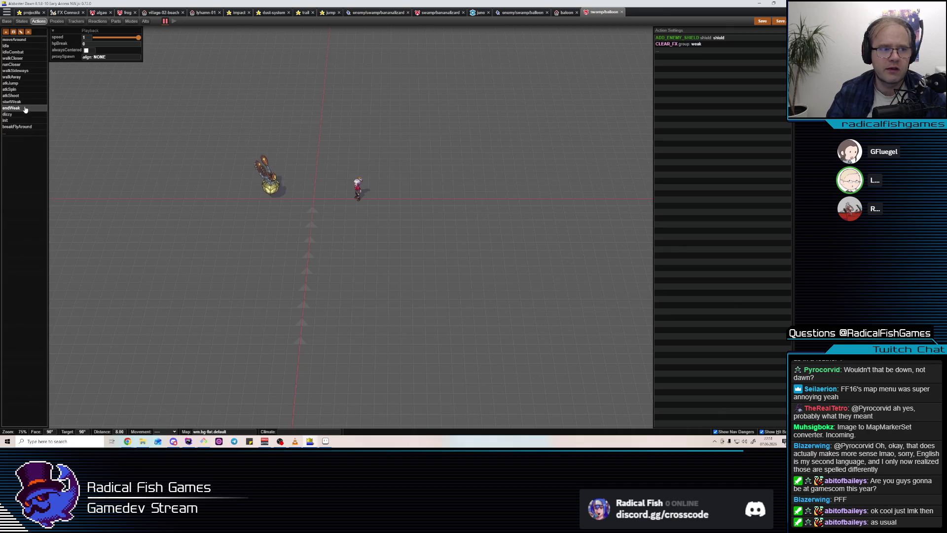
left_click(25, 108)
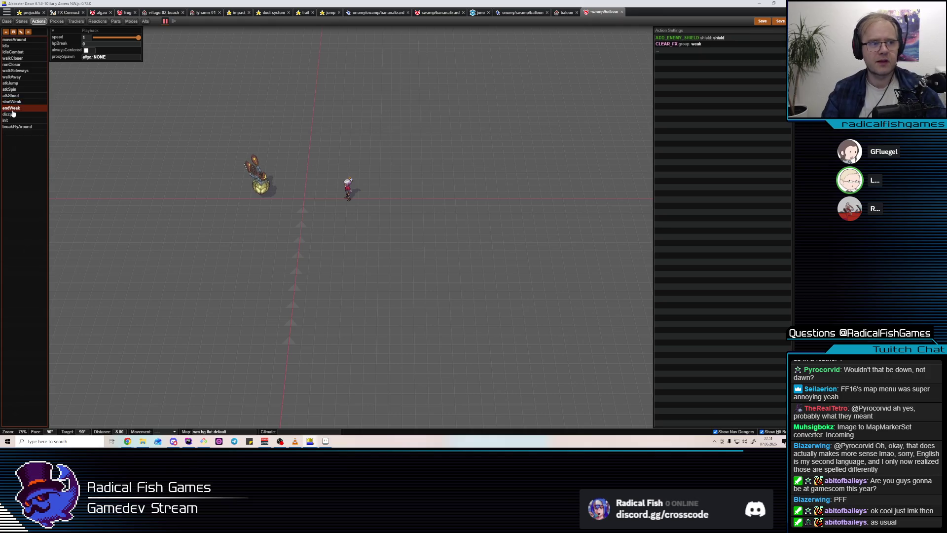
left_click(12, 101)
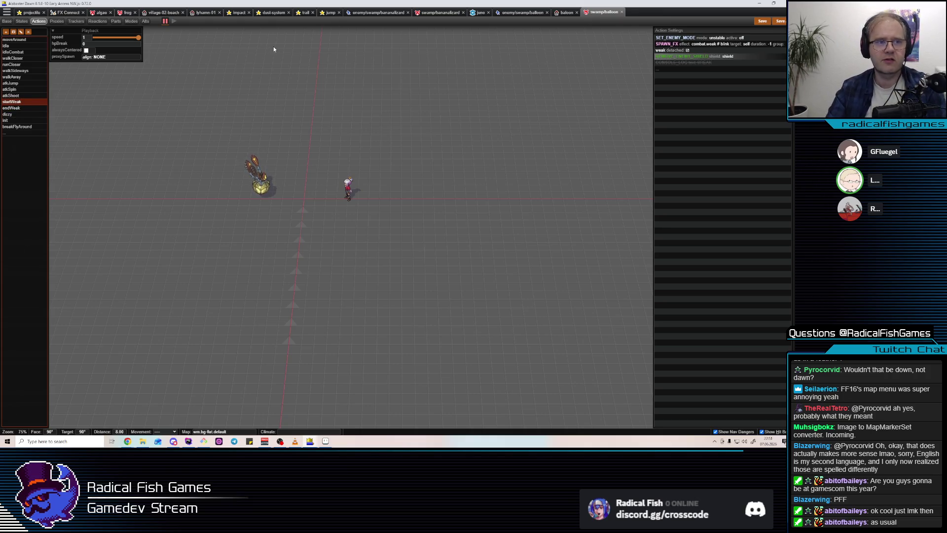
- Browse the baloon arena map and balloon animation tabs, then return to the action editor
left_click(565, 12)
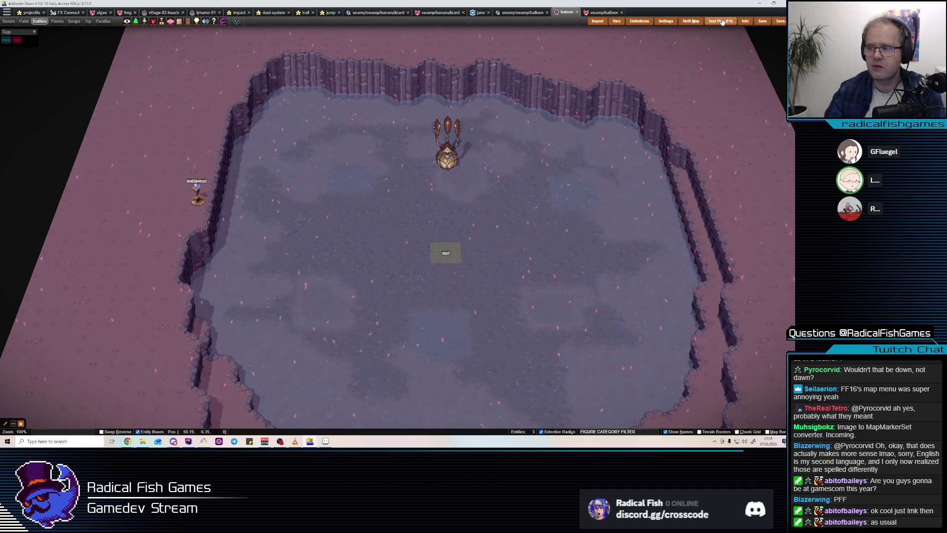
left_click(595, 13)
left_click(523, 12)
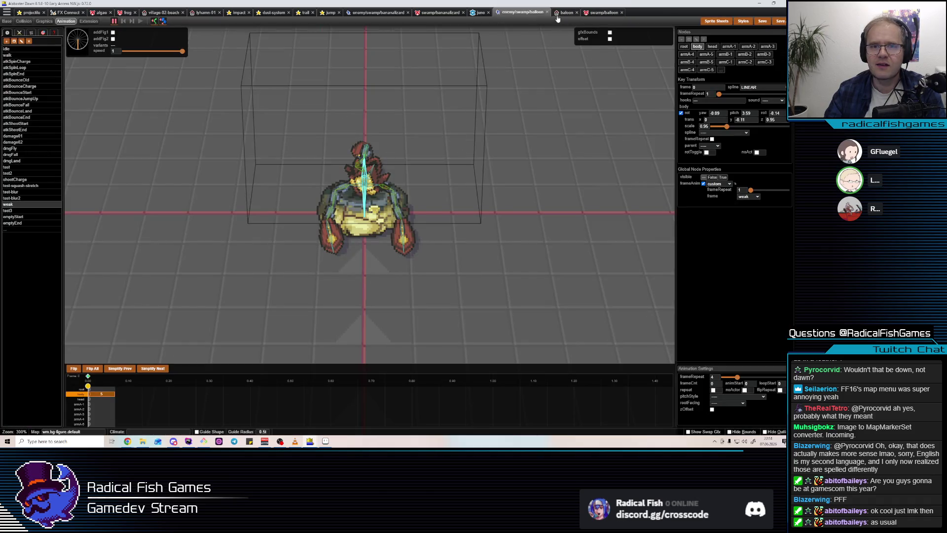
left_click(431, 12)
left_click(567, 13)
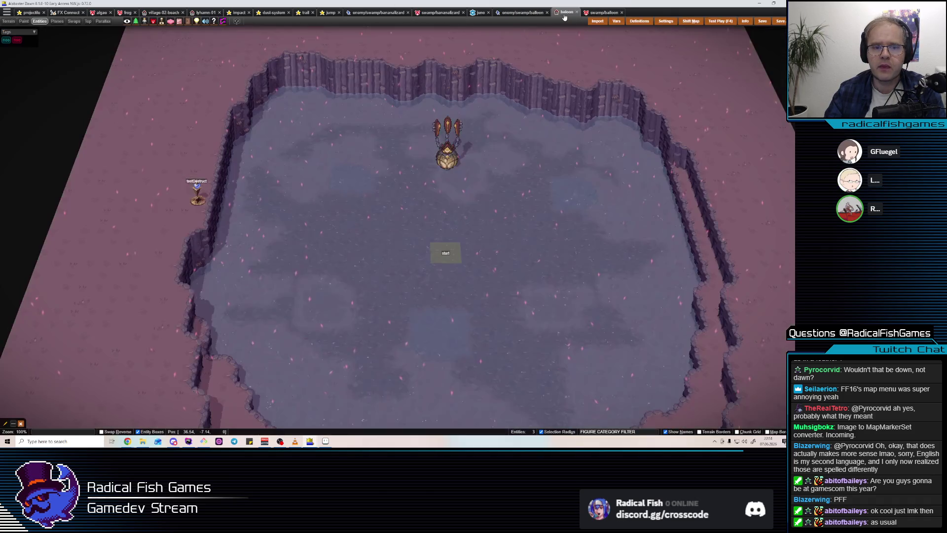
left_click(596, 13)
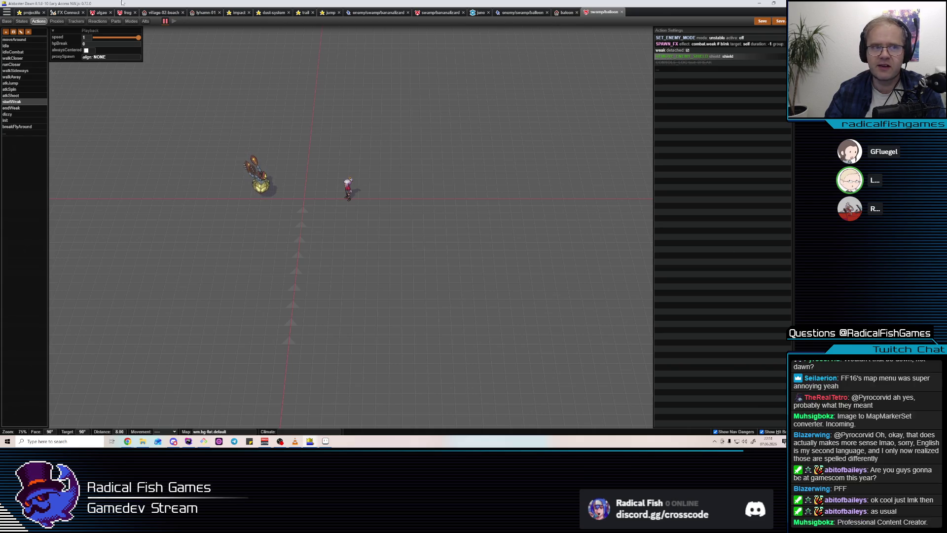
mouse_move(129, 437)
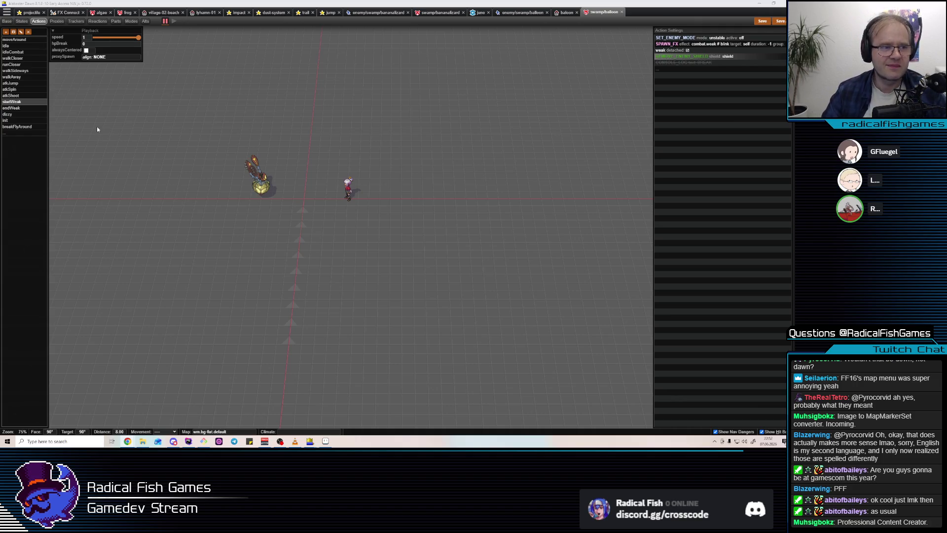
- View atkShoot, then the atkSpin action with its balloonSpin charge effects and DASH_APPROACH step
left_click(26, 95)
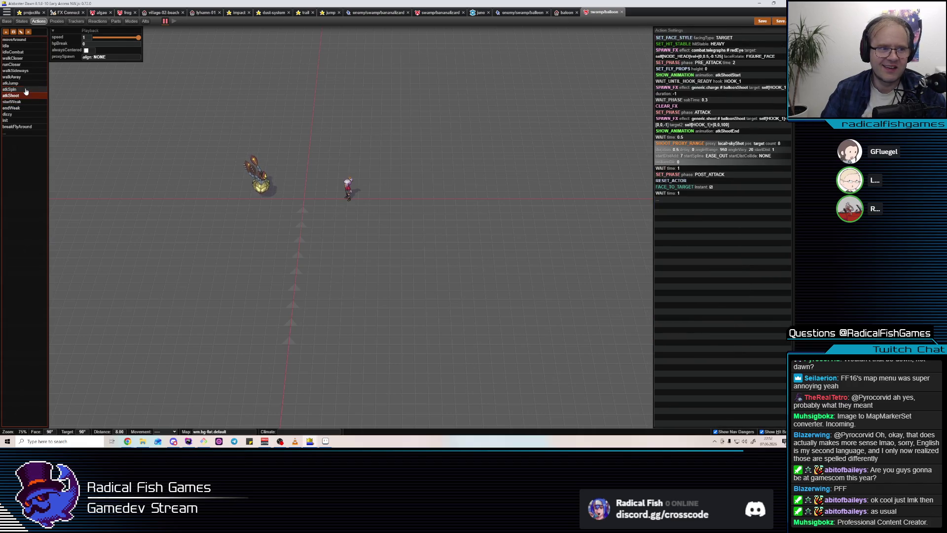
left_click(25, 90)
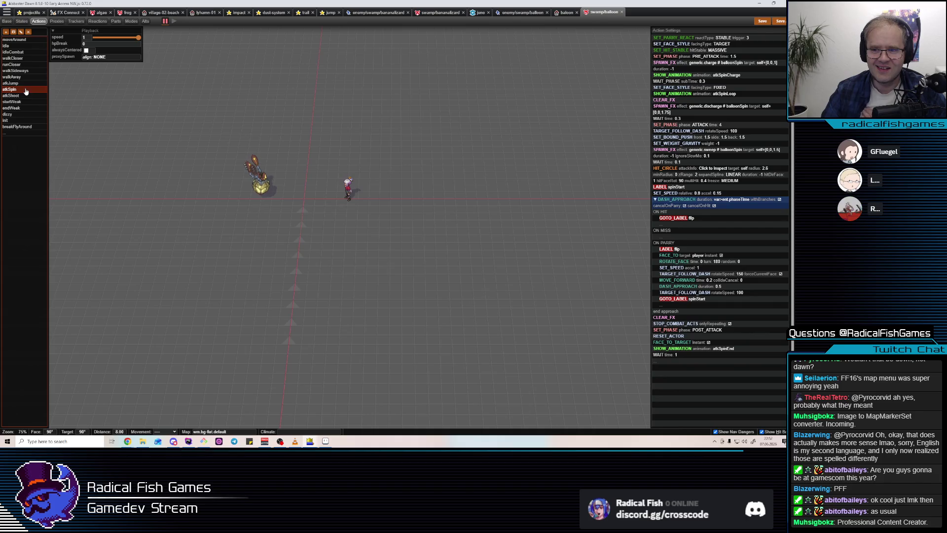